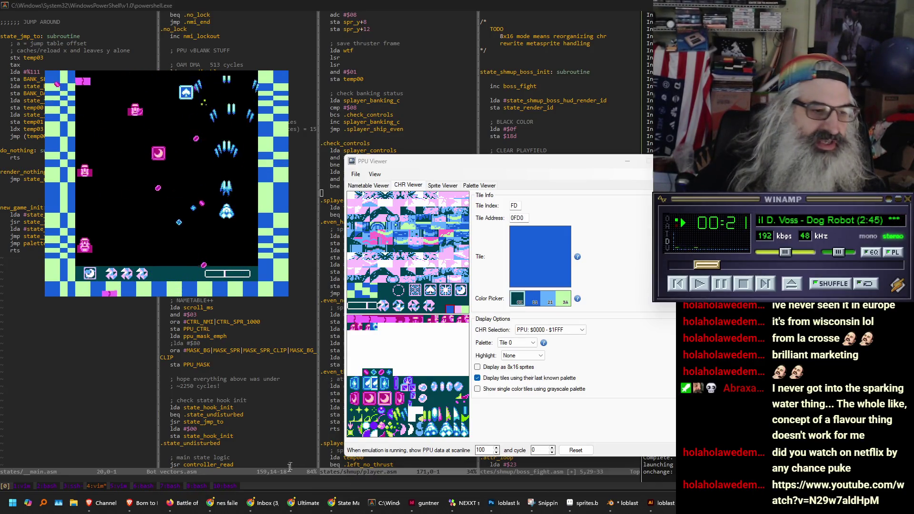
Switch from the Vim editor to the Chrome browser window via the taskbar.
left_click(222, 503)
Load the pasted YouTube link to Netflix's HIGH SCORE video in a new tab.
left_click(560, 21)
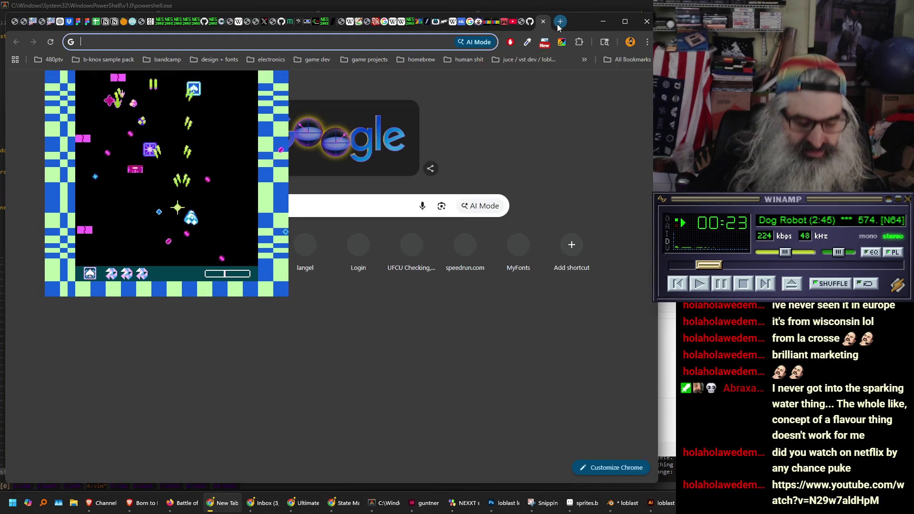
type("https://www.youtube.com/watch?v=N29w7aldHpM")
key("Return")
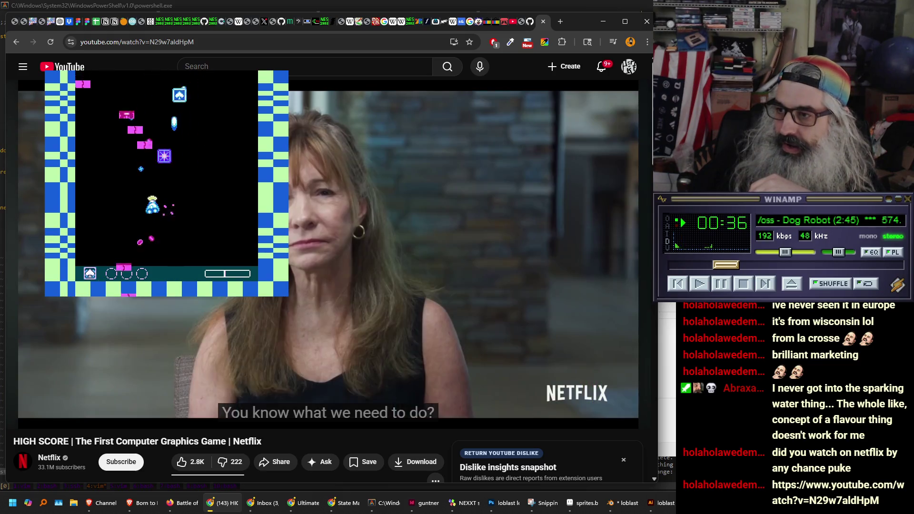
Pause Winamp's music, watch the HIGH SCORE video through, then close its tab.
left_click(726, 287)
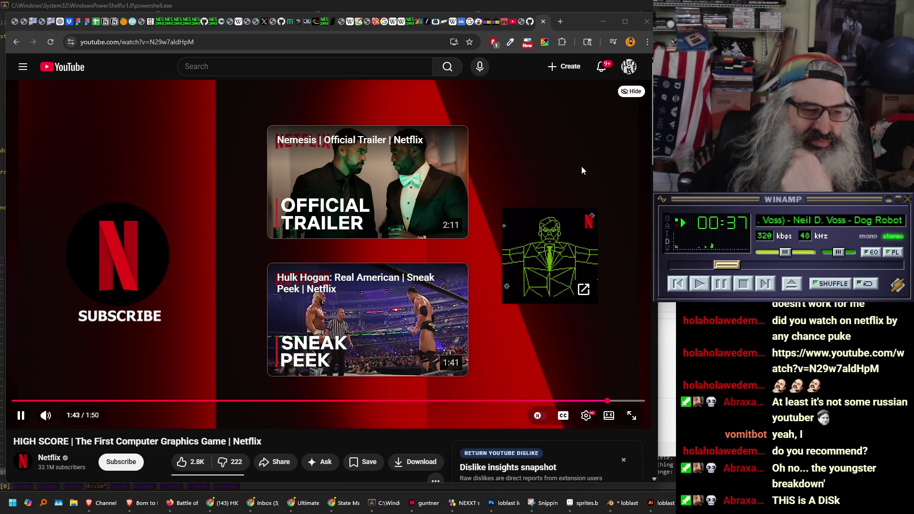
left_click(544, 21)
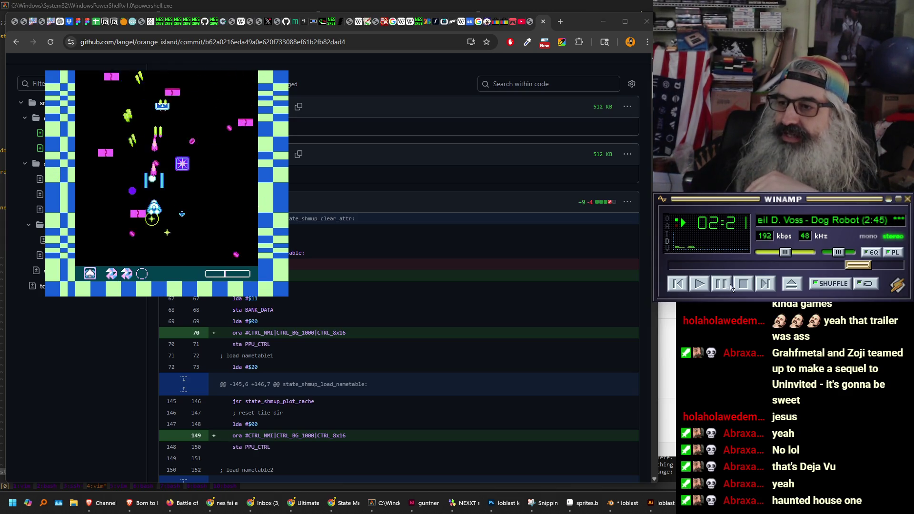
Skip Winamp to the next track, the Adventures of Lolo main theme.
left_click(765, 284)
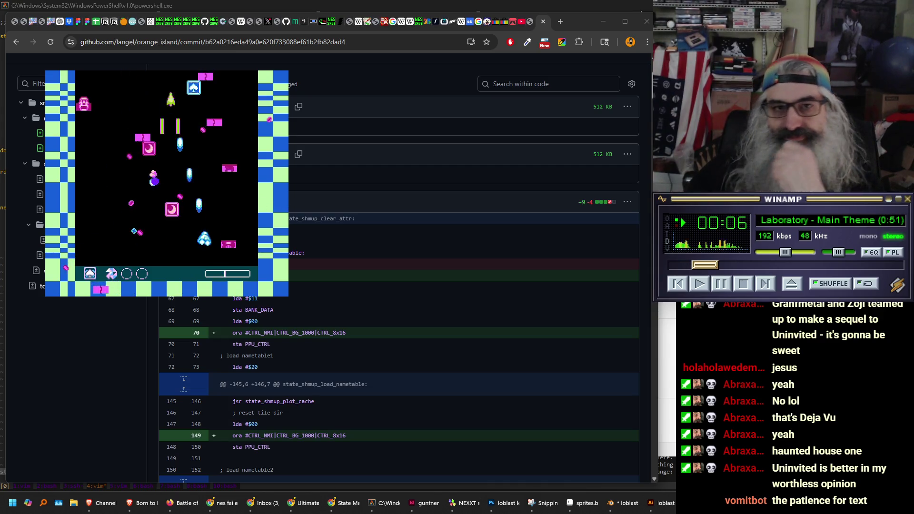
Maximize the Vim terminal, equalize its splits with Ctrl+W =, then switch to Aseprite's sprites.bmp.
double_click(507, 10)
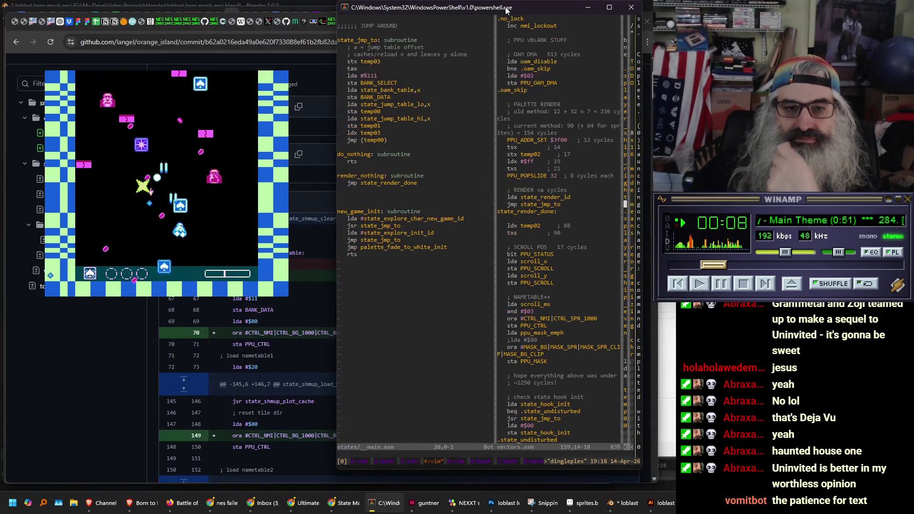
left_click(610, 8)
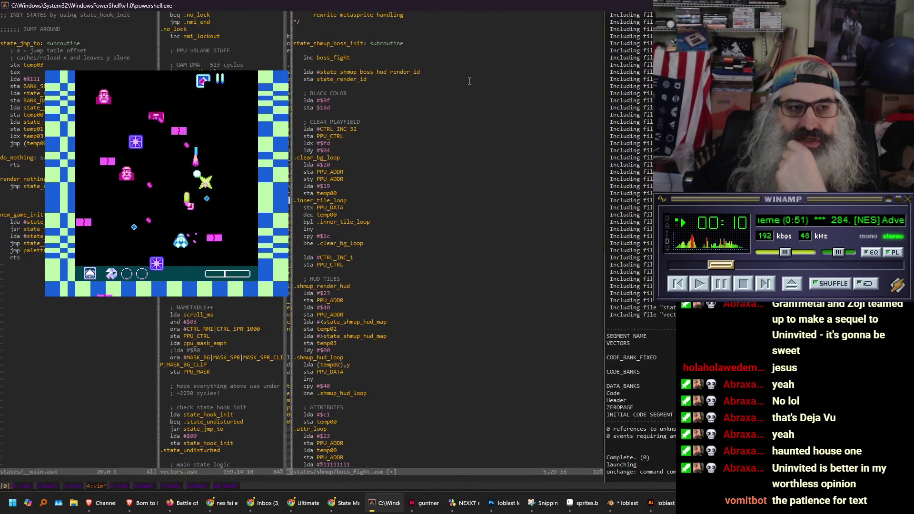
key("ctrl+w")
key("equal")
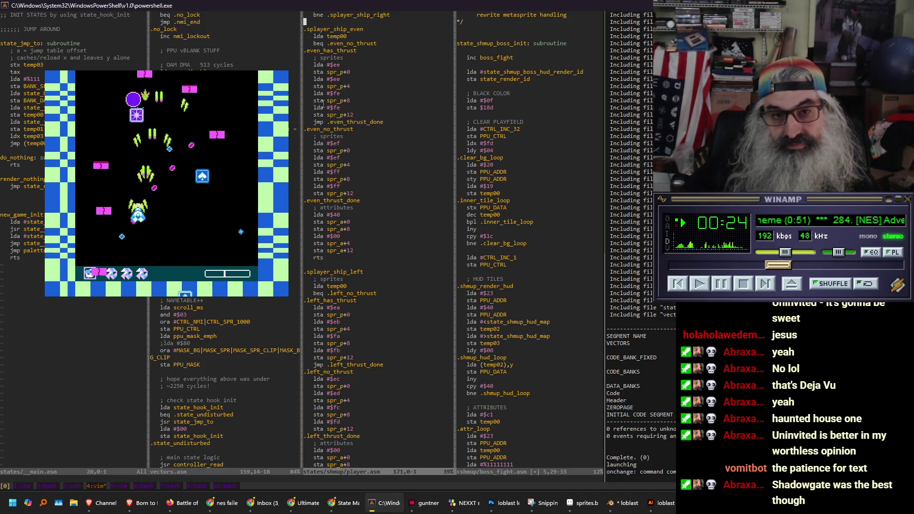
key("k")
key("k")
key("k")
key("k")
key("k")
key("k")
key("k")
key("k")
key("k")
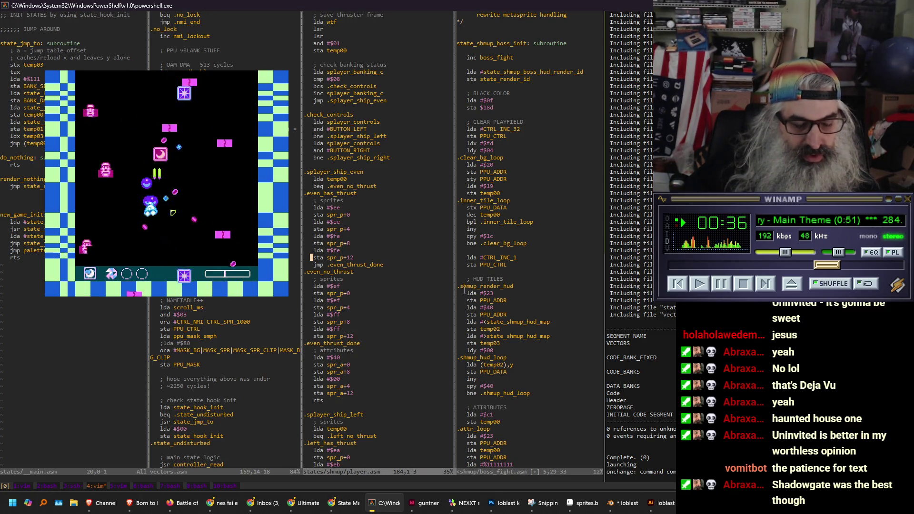
left_click(571, 508)
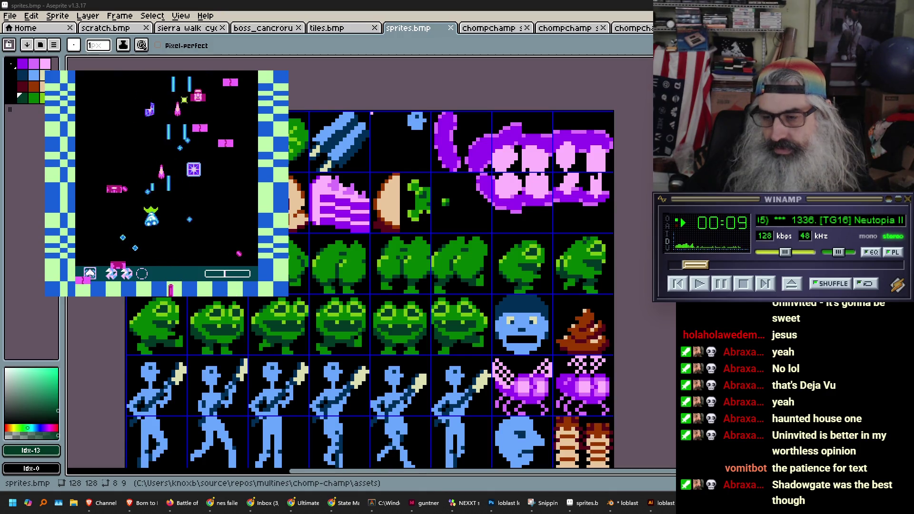
Switch to the shmup enemies.png sheet and zoom and pan around its sprites.
key("ctrl+Tab")
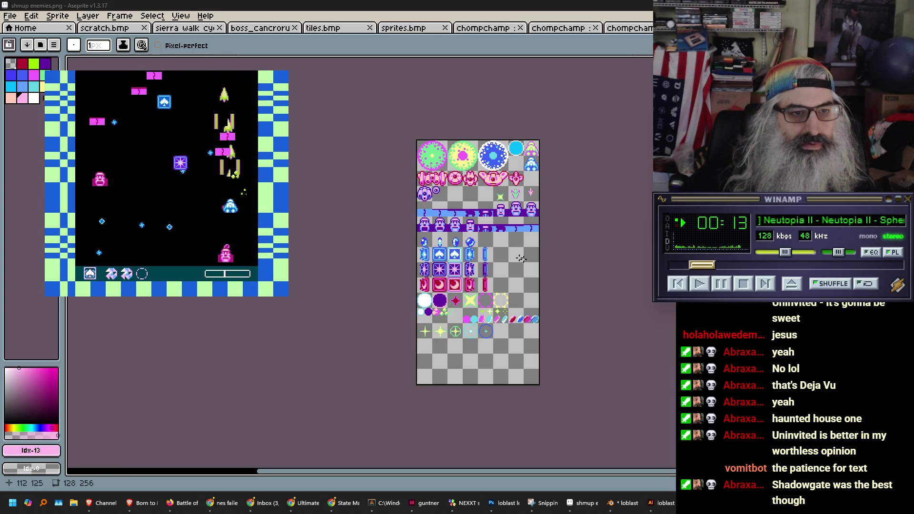
scroll(467, 247, "up", 2)
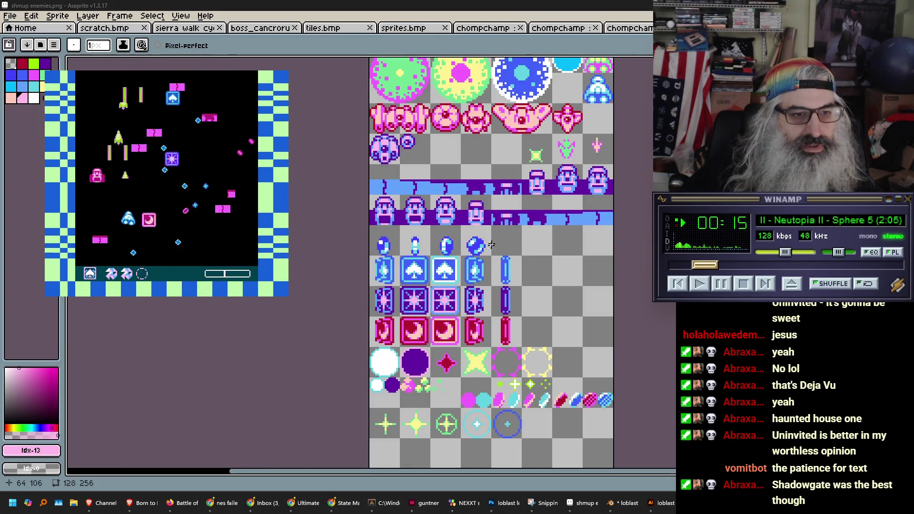
scroll(491, 245, "down", 2)
scroll(365, 258, "up", 2)
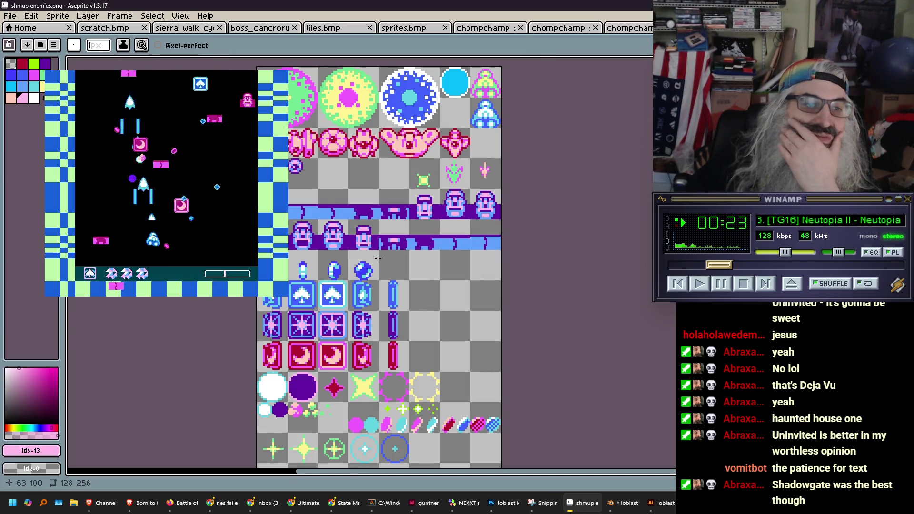
scroll(381, 265, "right", 2)
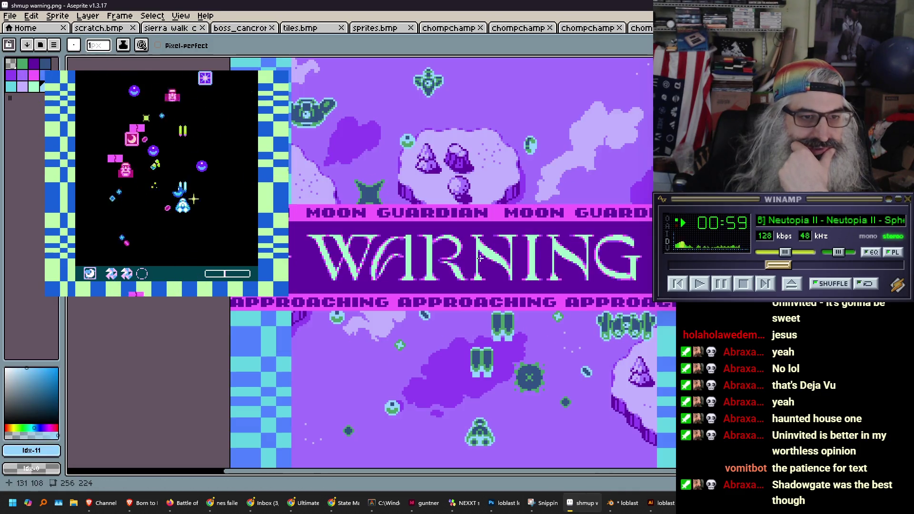
left_click_drag(515, 250, 423, 261)
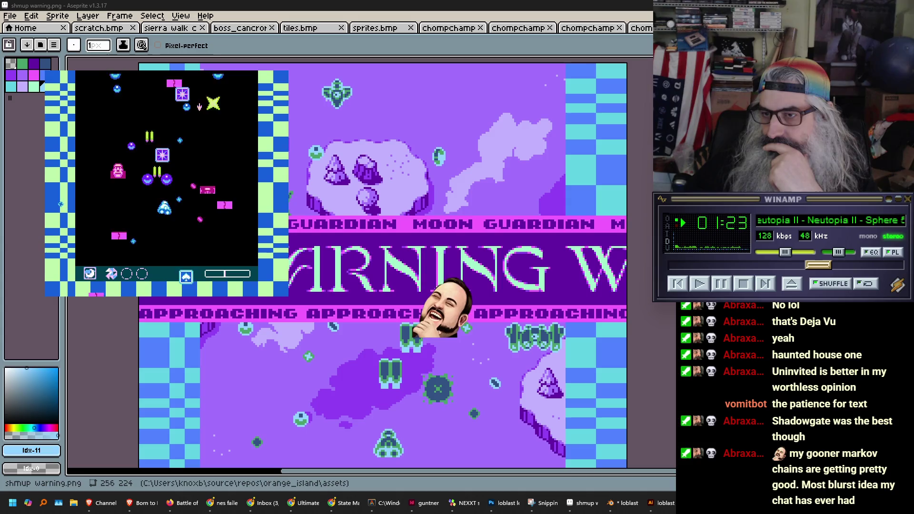
key("ctrl+shift+t")
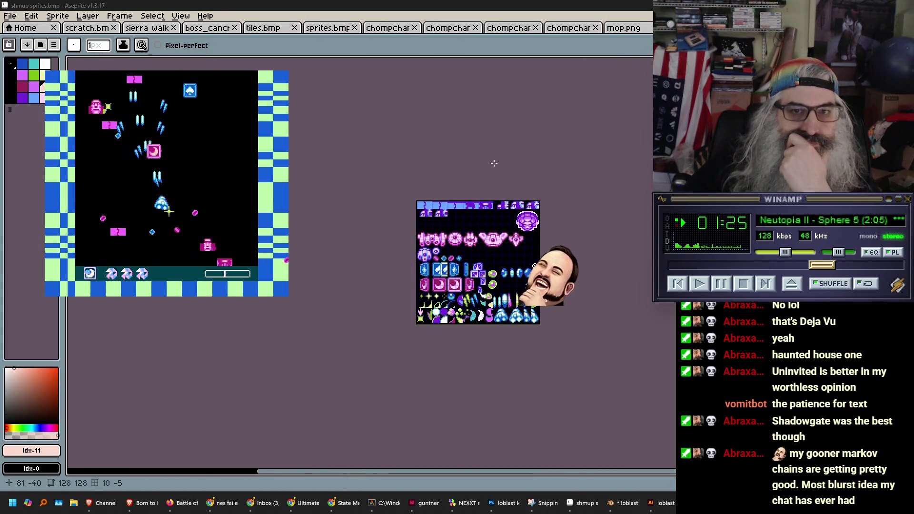
Zoom into shmup sprites.bmp, inspect its backup copy, then return to the main sheet.
scroll(535, 268, "up", 4)
left_click_drag(420, 201, 439, 241)
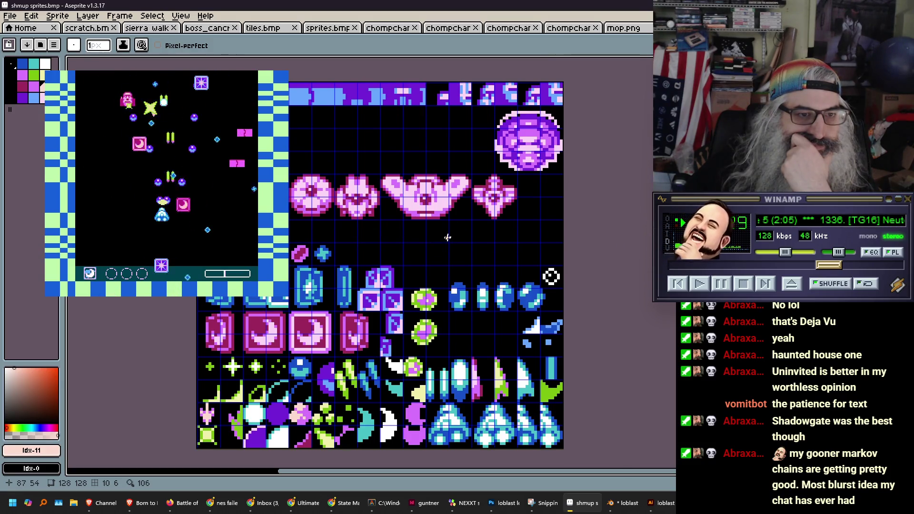
key("ctrl+shift+t")
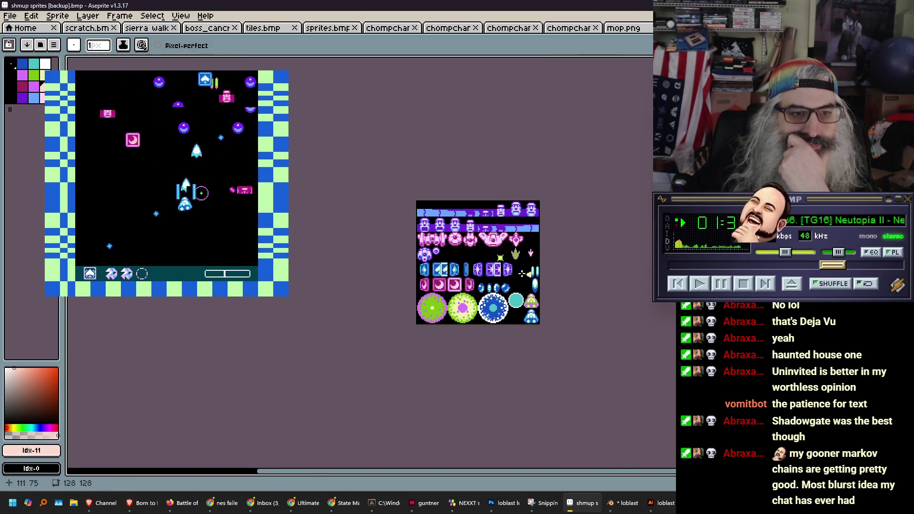
scroll(478, 270, "up", 3)
scroll(477, 269, "down", 1)
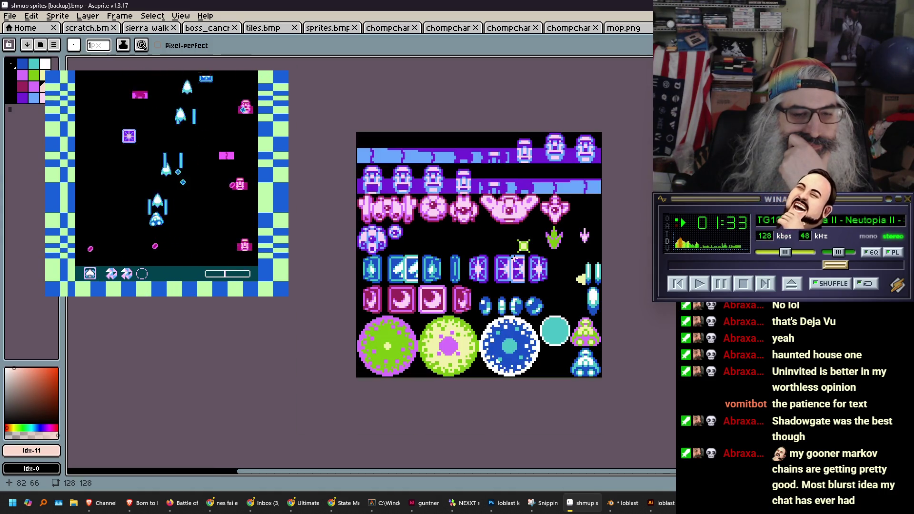
left_click_drag(514, 258, 437, 266)
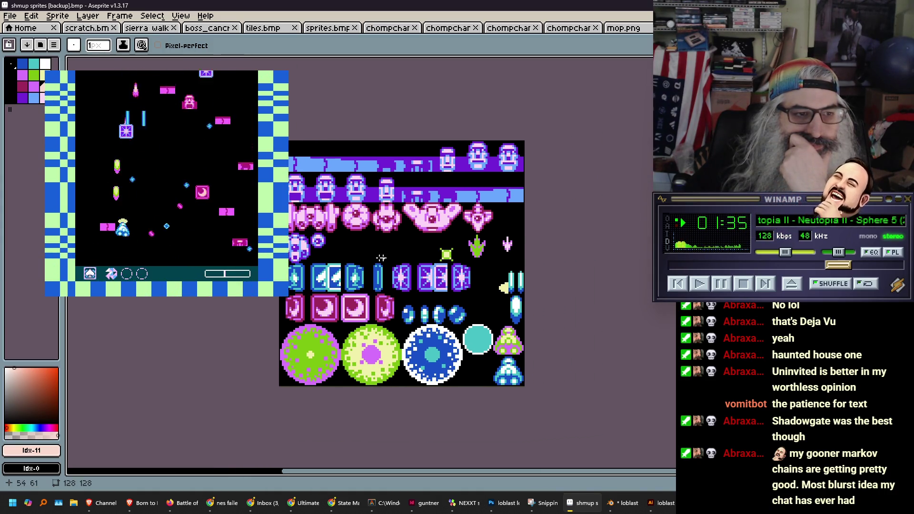
key("ctrl+Tab")
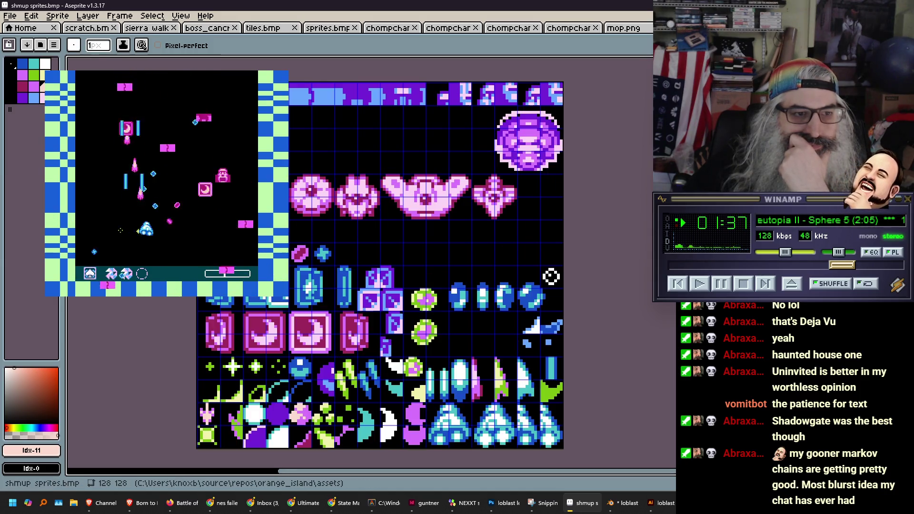
Cycle through the backup, shmup warning.png and shmup enemies.png, ending on shmup sprites.bmp.
key("ctrl+shift+Tab")
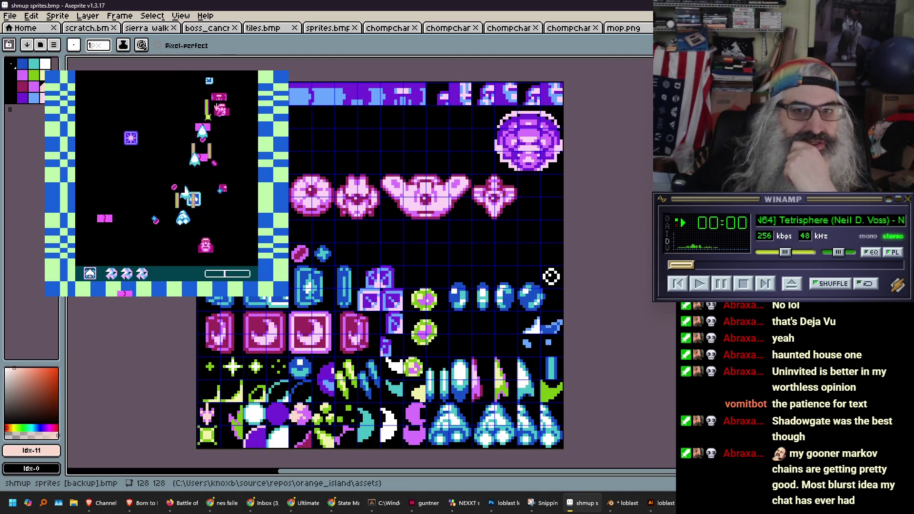
key("ctrl+Tab")
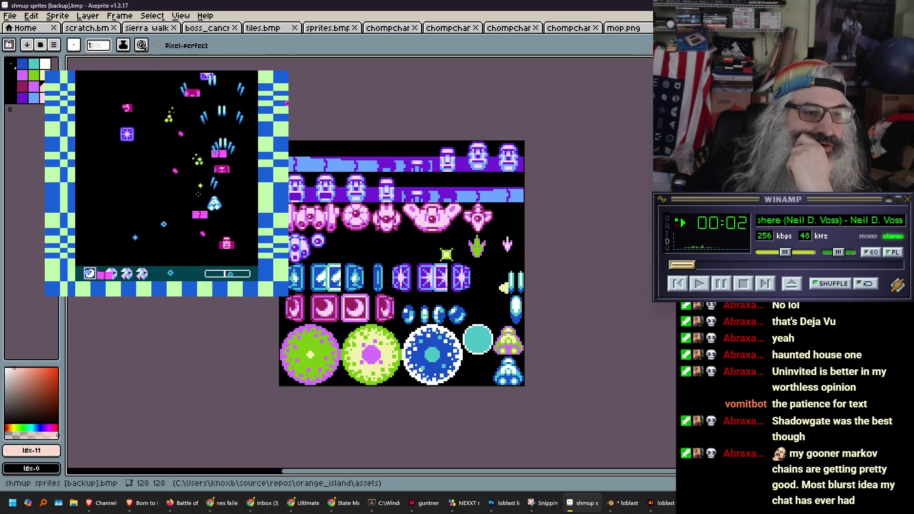
key("ctrl+Tab")
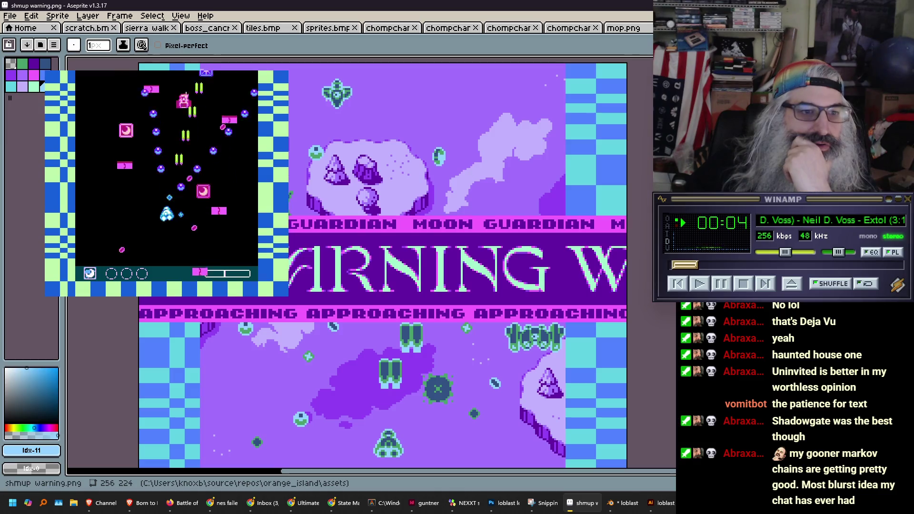
key("ctrl+Tab")
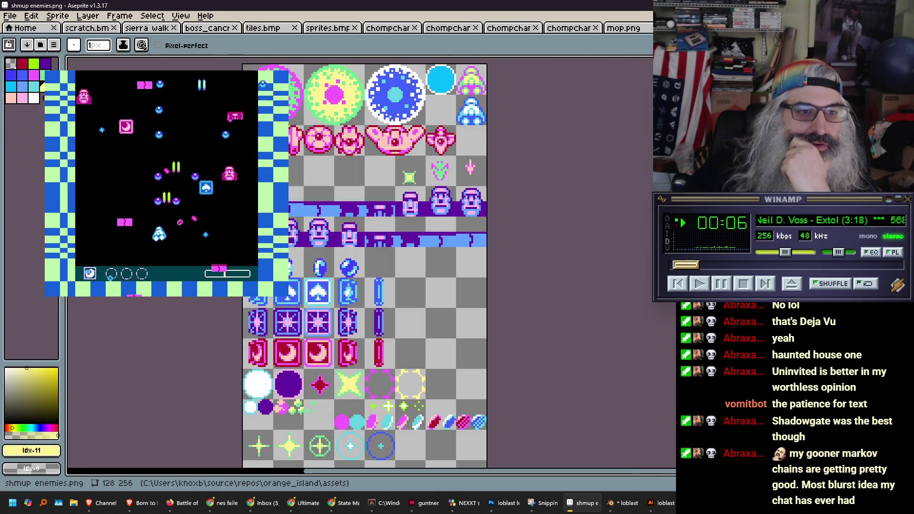
left_click_drag(412, 280, 380, 296)
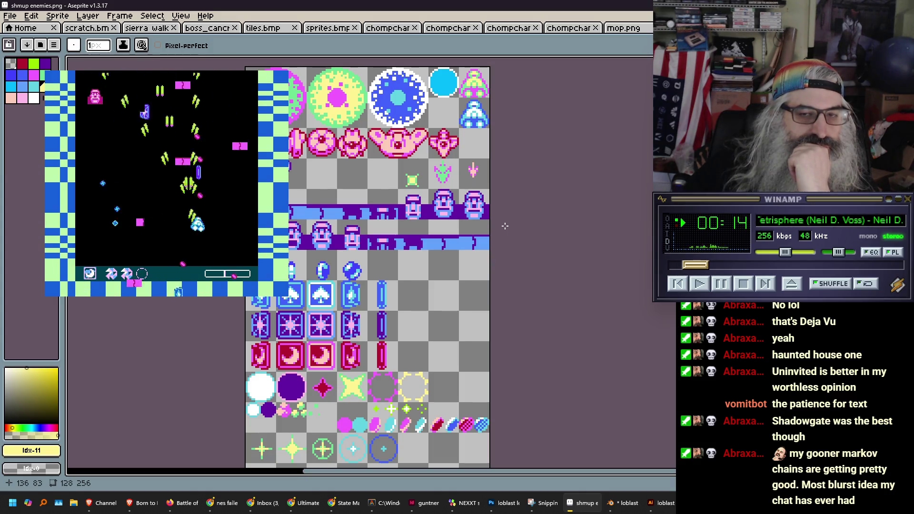
key("ctrl+Tab")
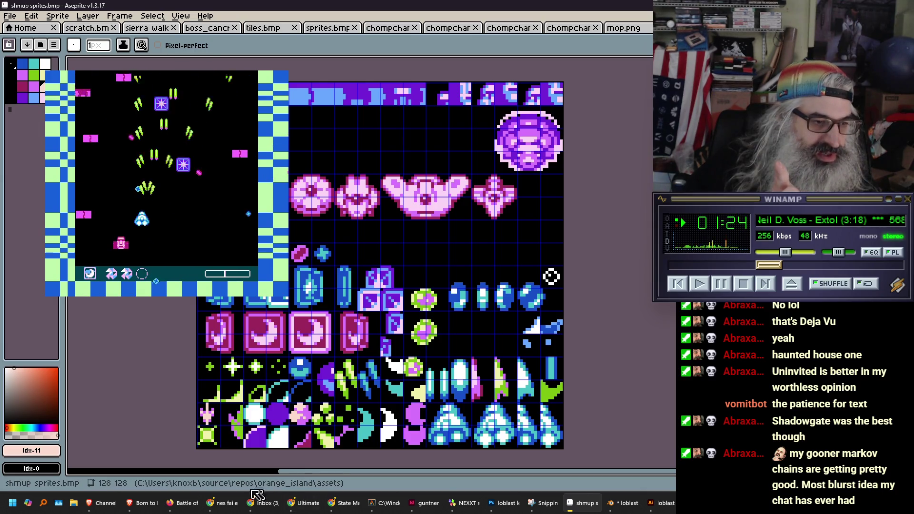
Bring up Chrome and switch to the NES Banks Peeker tab.
mouse_move(230, 507)
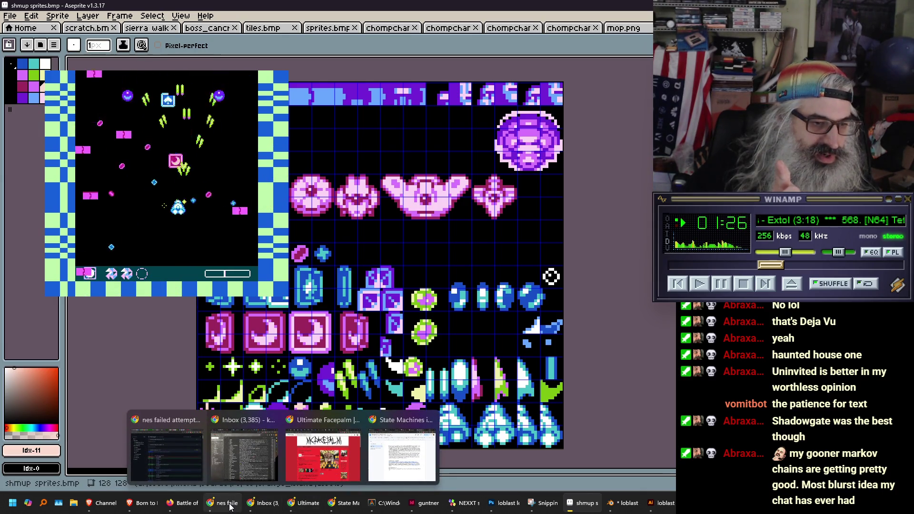
left_click(166, 454)
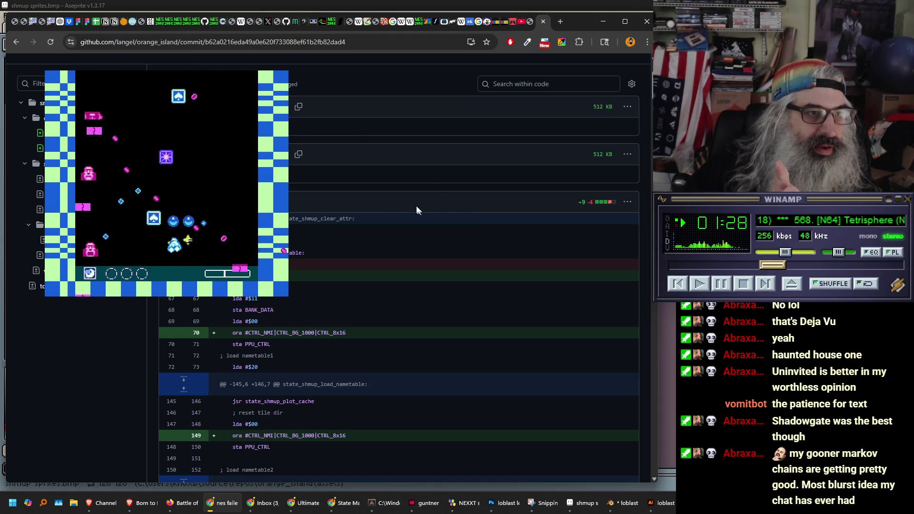
left_click(248, 24)
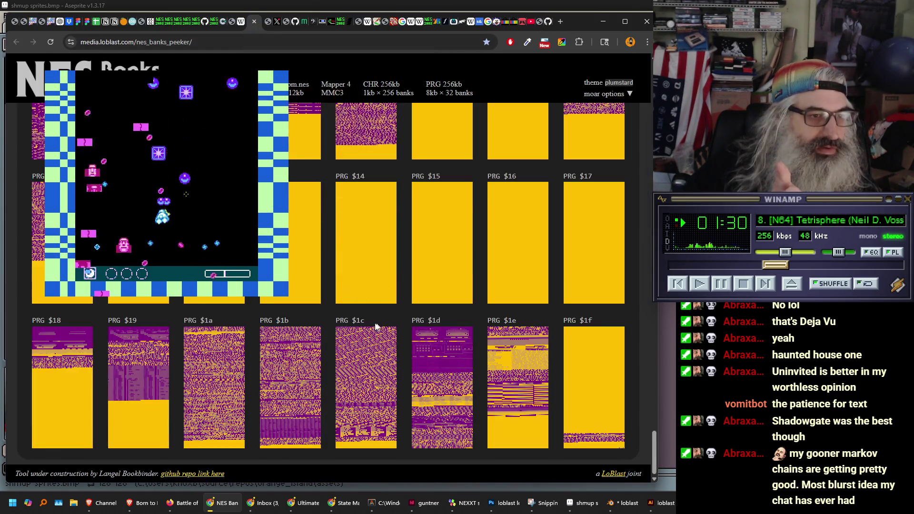
Scroll up from the $d2–$eb CHR rows back to banks $96–$af.
scroll(317, 303, "up", 5)
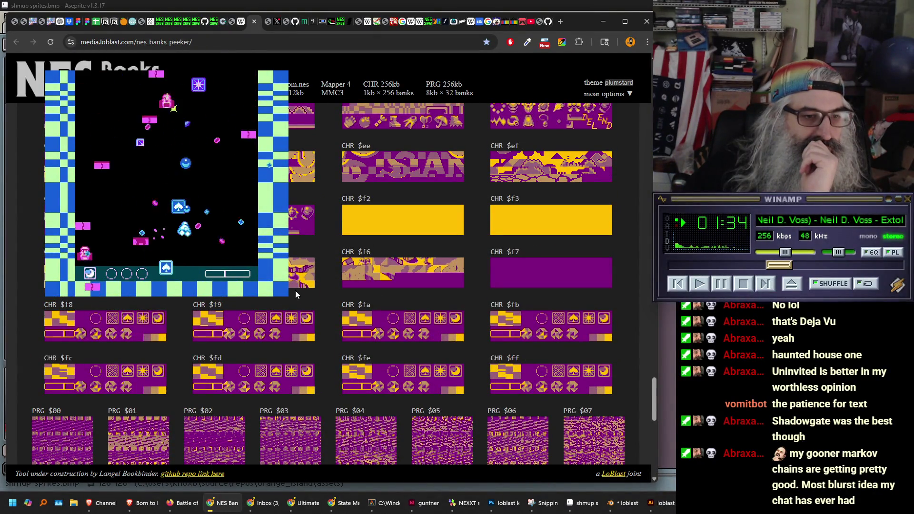
scroll(296, 293, "up", 6)
scroll(295, 293, "up", 1)
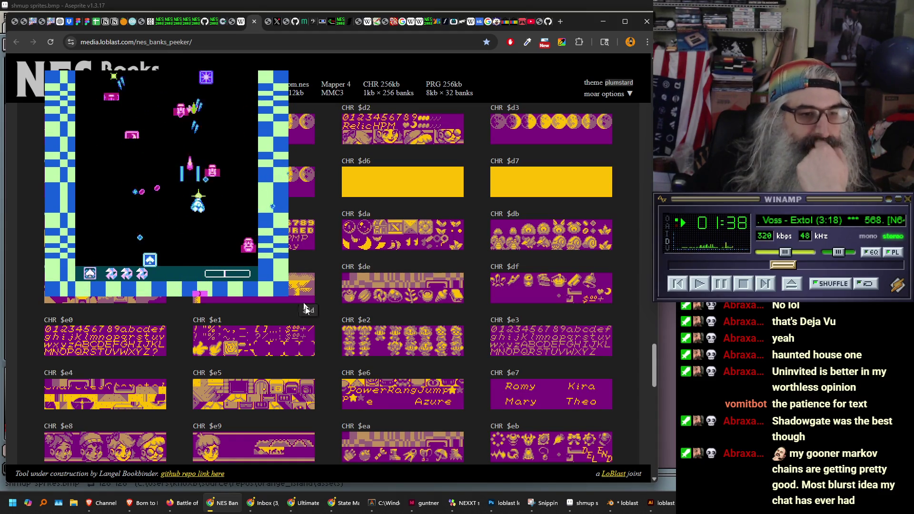
scroll(337, 316, "up", 6)
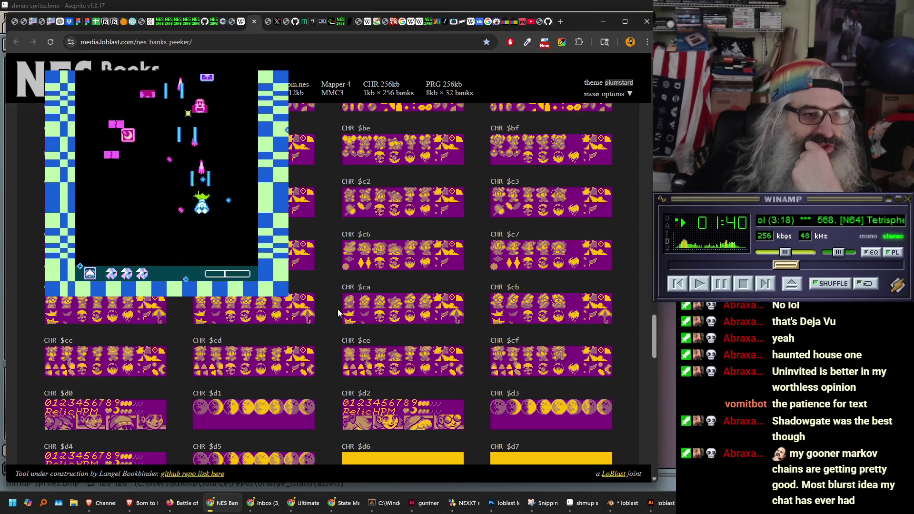
scroll(338, 309, "up", 4)
scroll(338, 309, "up", 4)
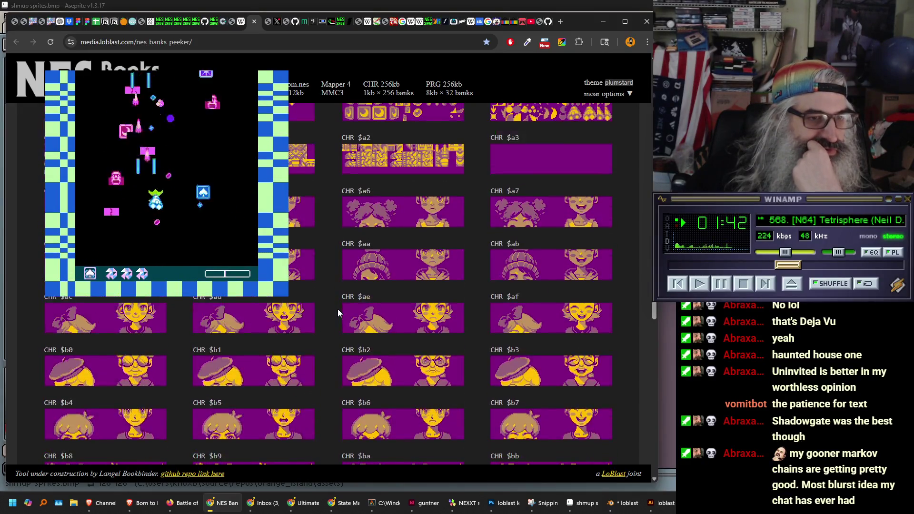
scroll(332, 308, "up", 4)
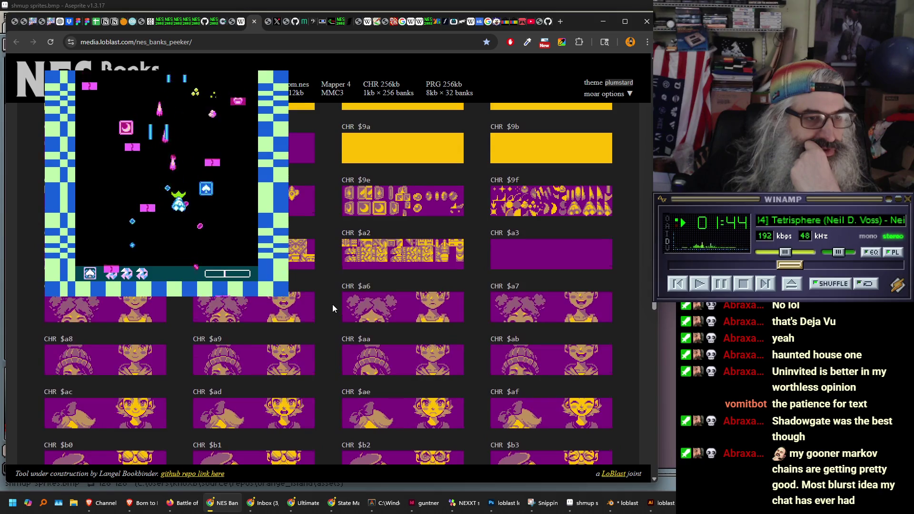
scroll(324, 304, "up", 4)
scroll(327, 305, "down", 5)
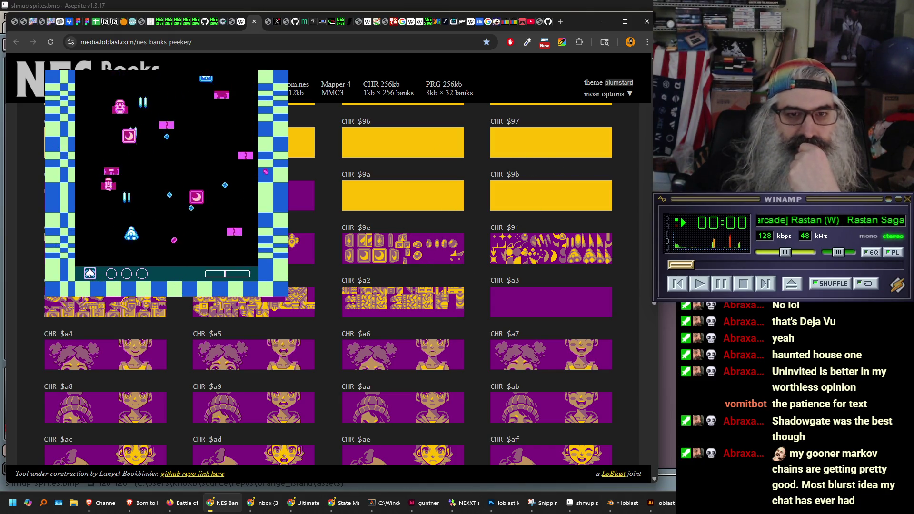
Play the shmup in the emulator, then switch to the PowerShell Vim window.
left_click(177, 150)
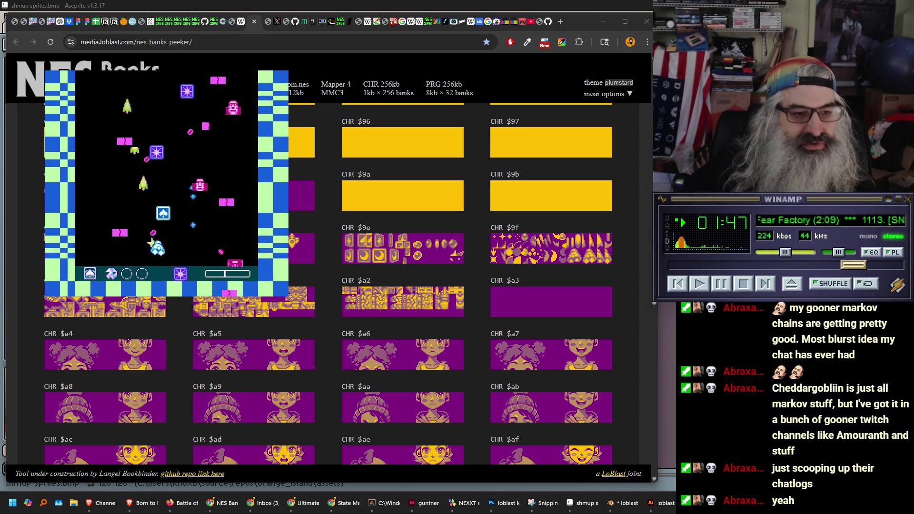
left_click(386, 505)
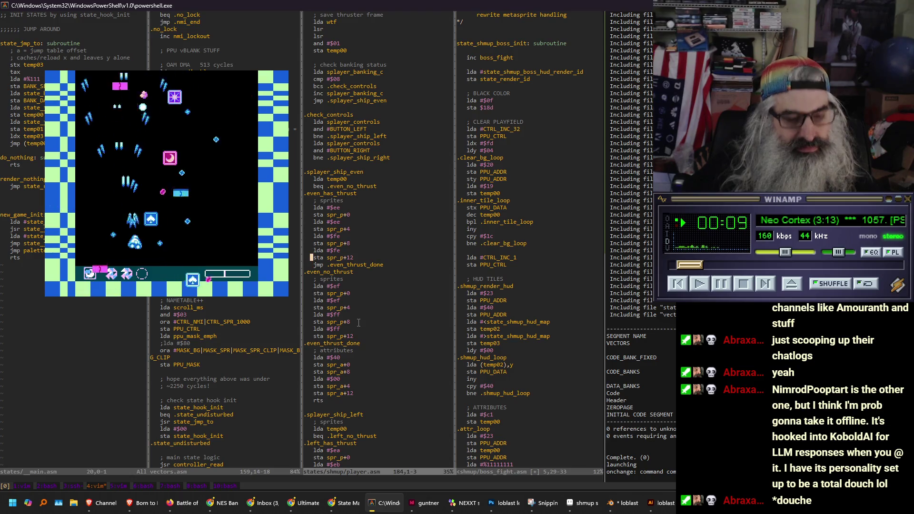
Save the boss_fight.asm split with :w and step down through its PPU clearing code.
key("ctrl+w")
key("l")
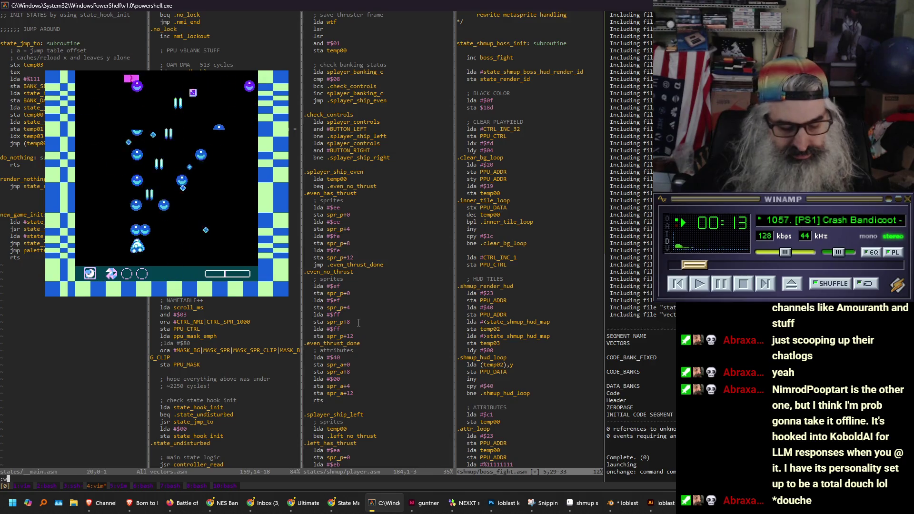
key("Return")
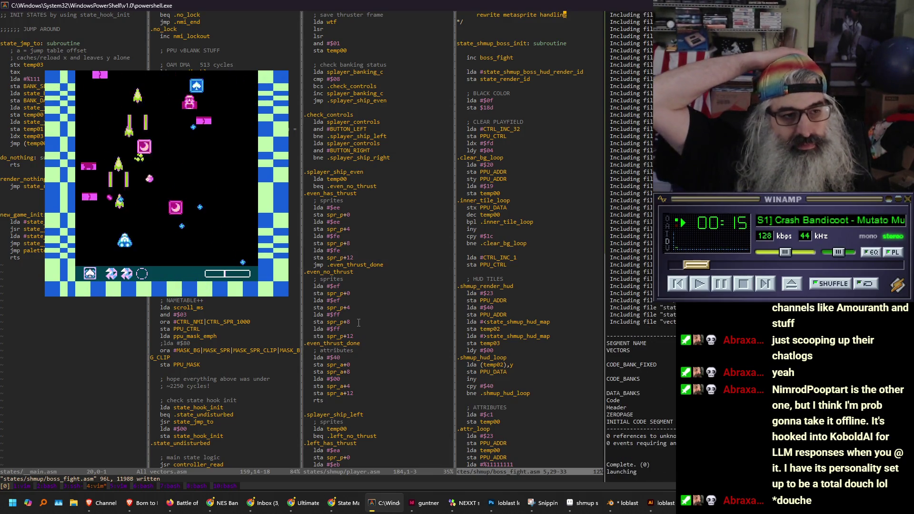
key("j")
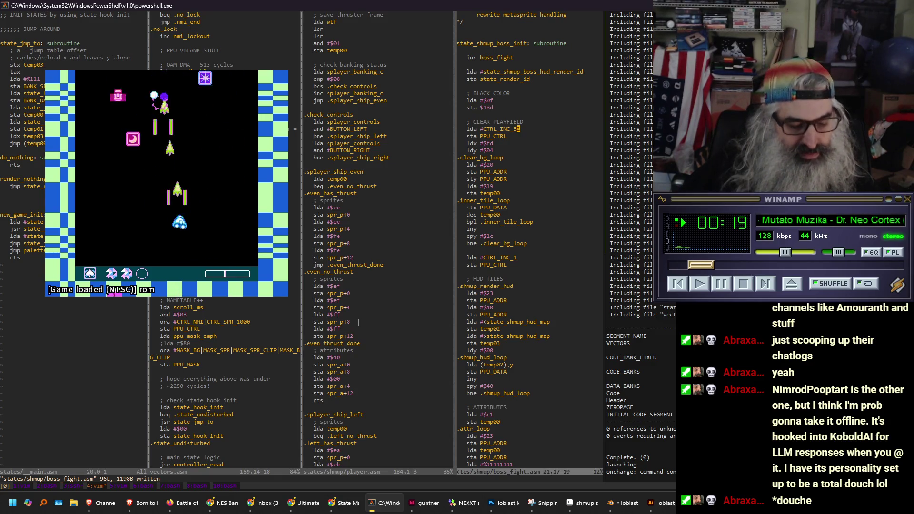
key("j")
key("j")
key("j")
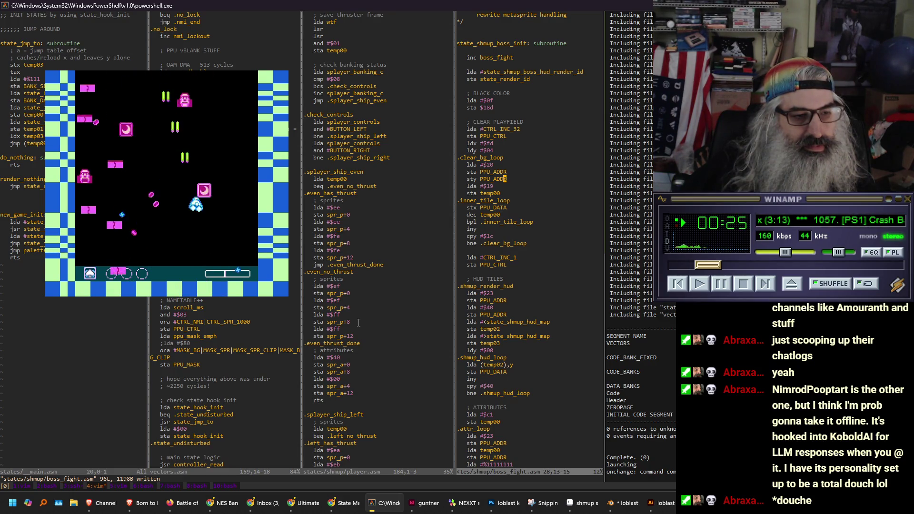
key("j")
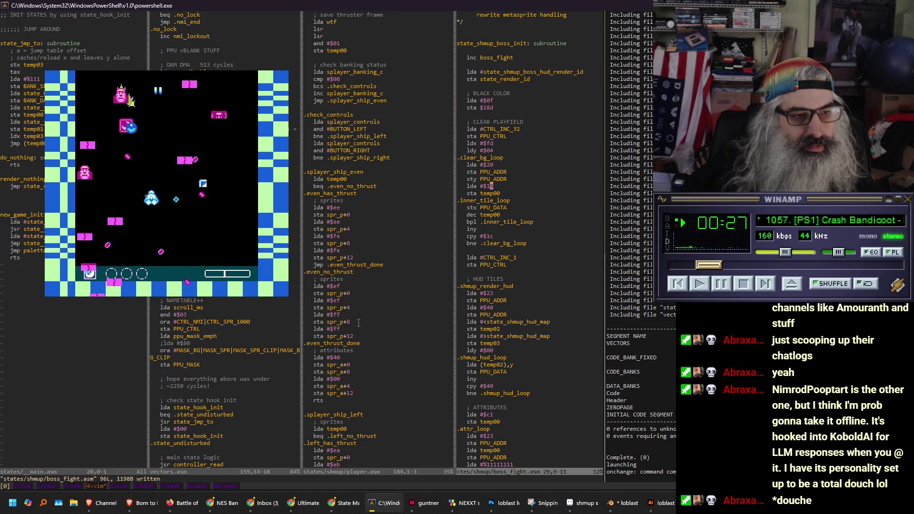
Return to player.asm and visually select the ship's thrust sprite code, lines 178–212.
key("ctrl+w")
key("h")
key("k")
key("k")
key("k")
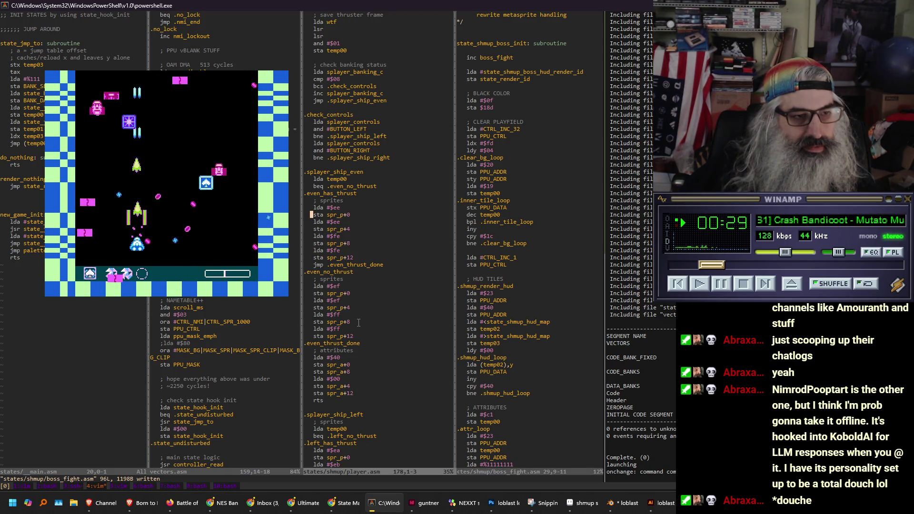
key("shift+v")
key("j")
key("j")
key("j")
key("j")
key("j")
key("j")
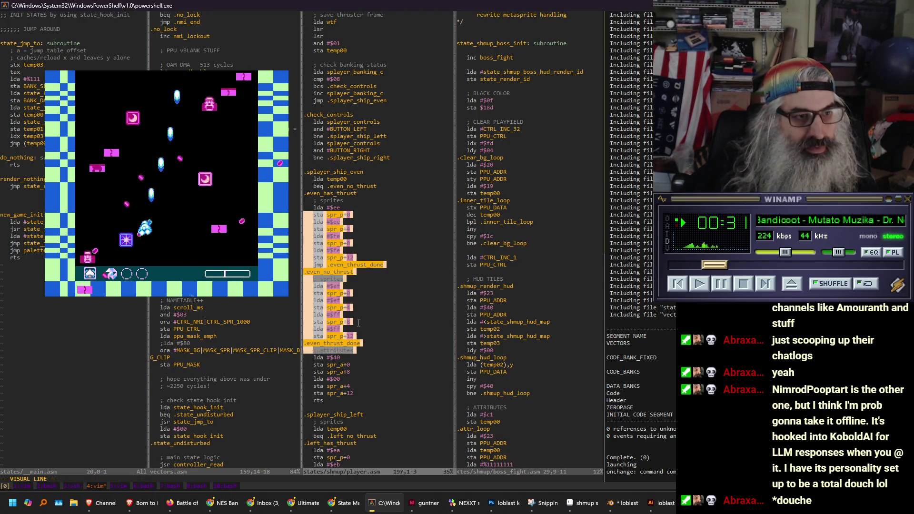
key("j")
key("j")
key("j")
key("j")
key("j")
key("j")
key("j")
key("j")
key("j")
key("j")
key("j")
key("j")
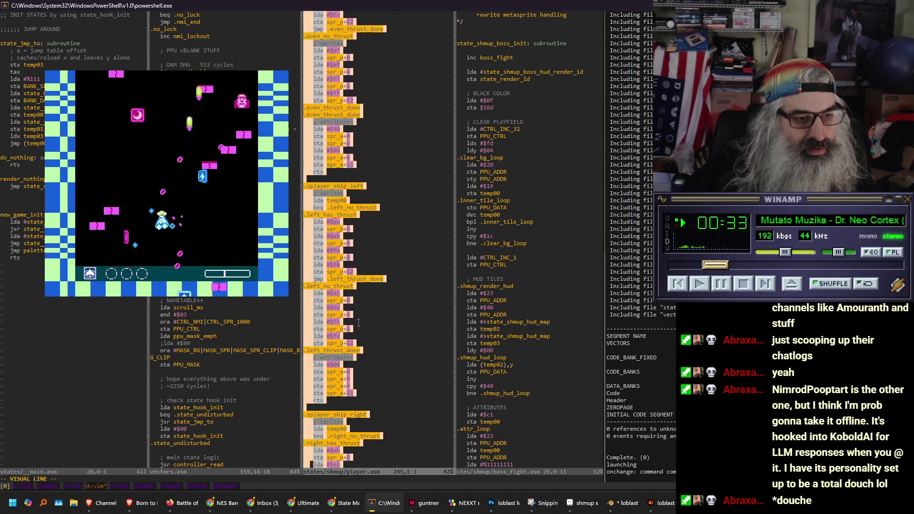